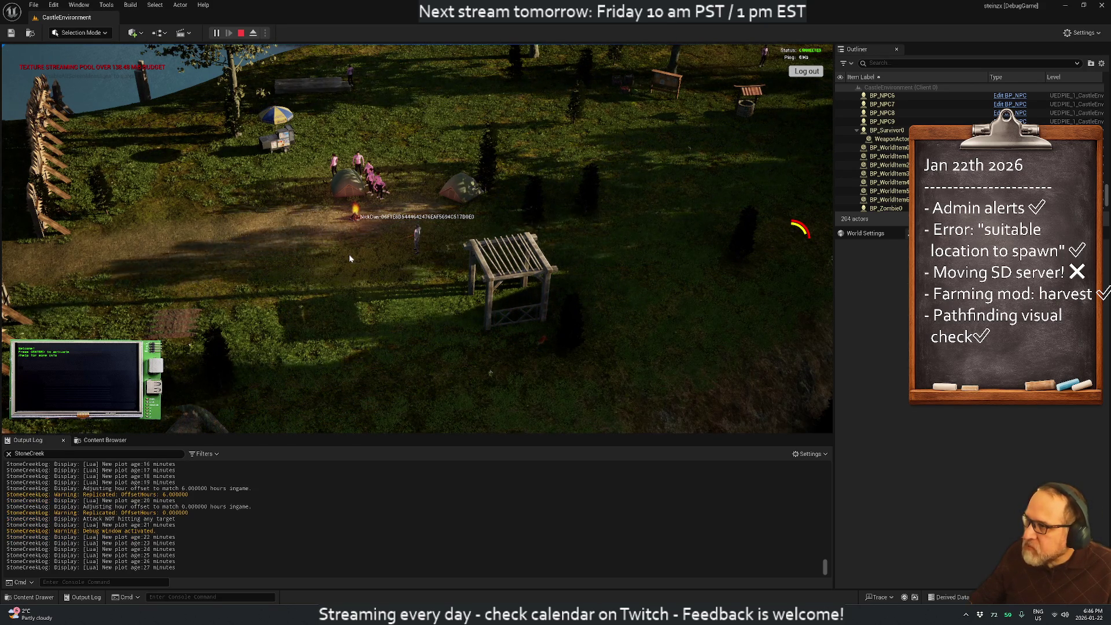
Zoom the camera out over the night campsite, then glance at the day-night subsystem code in Rider
scroll(344, 269, "down", 3)
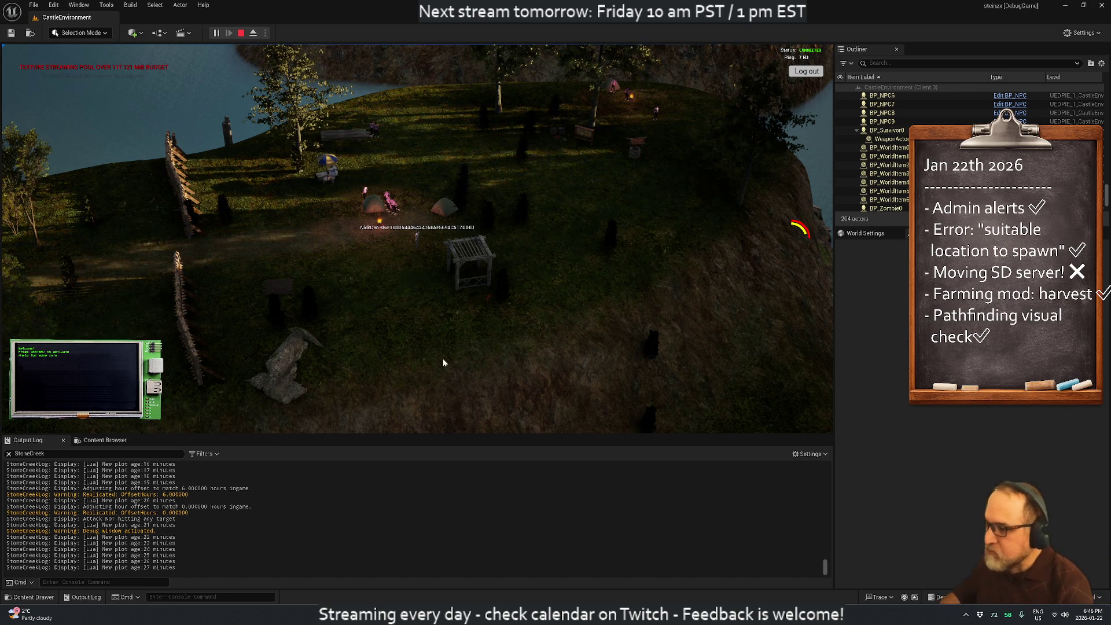
key("alt+Tab")
key("alt+Tab")
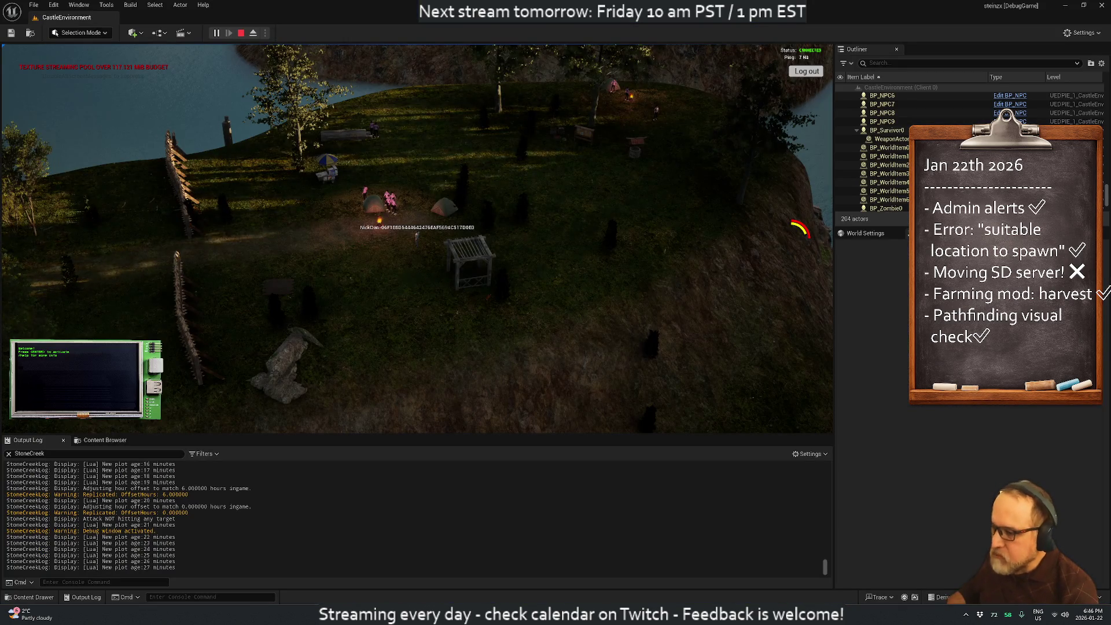
mouse_move(705, 582)
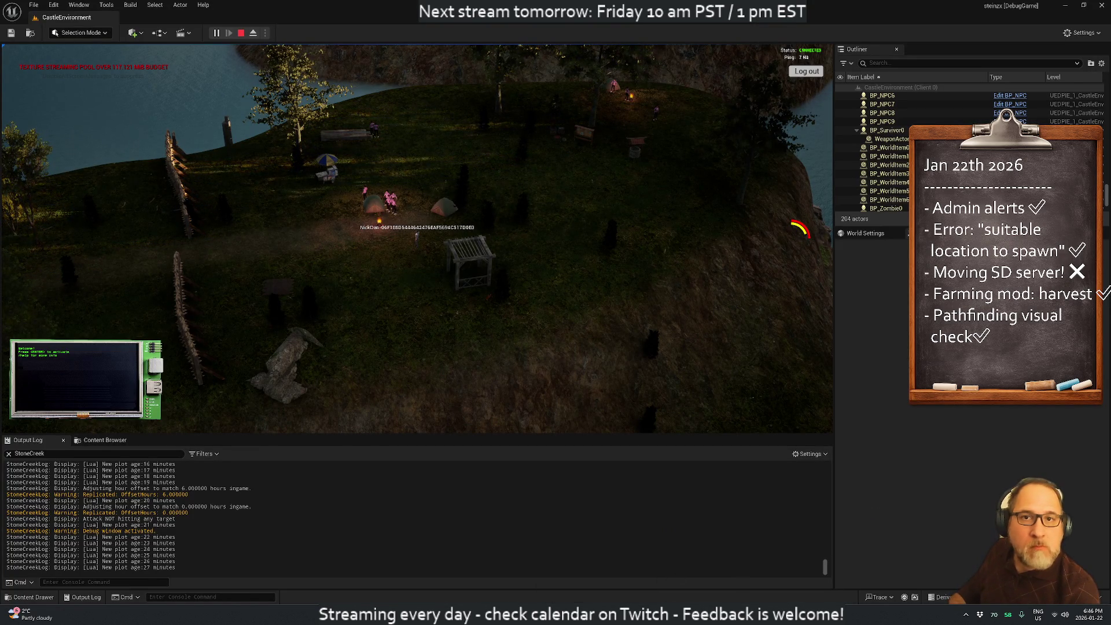
Bring up the Stone Creek Development board and start a new card titled 'Persist NPCs and animals'
left_click(585, 565)
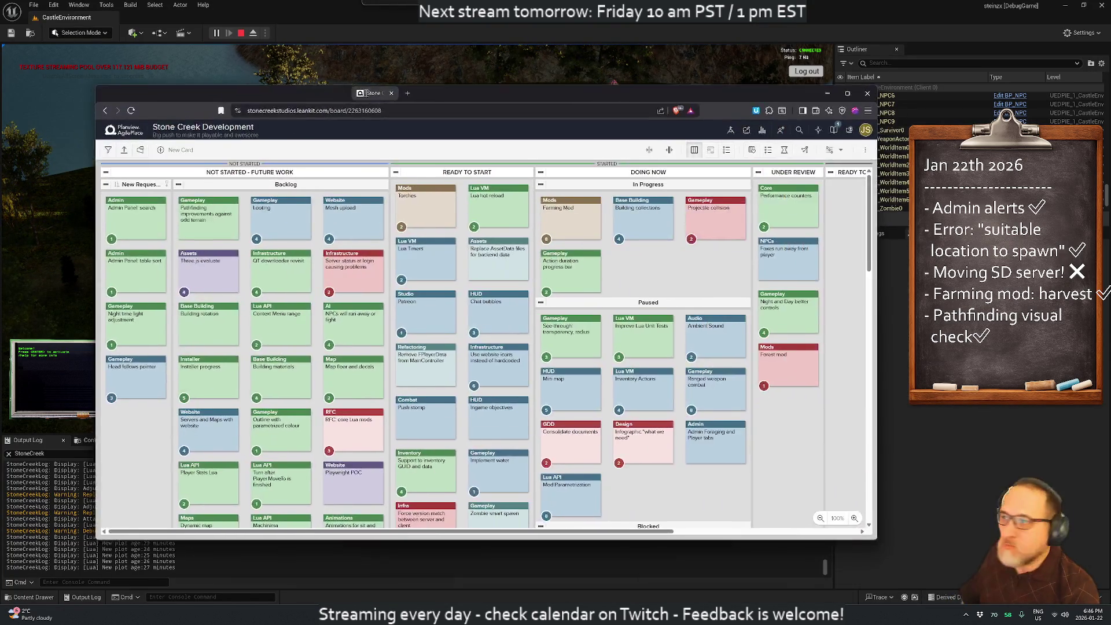
left_click(260, 132)
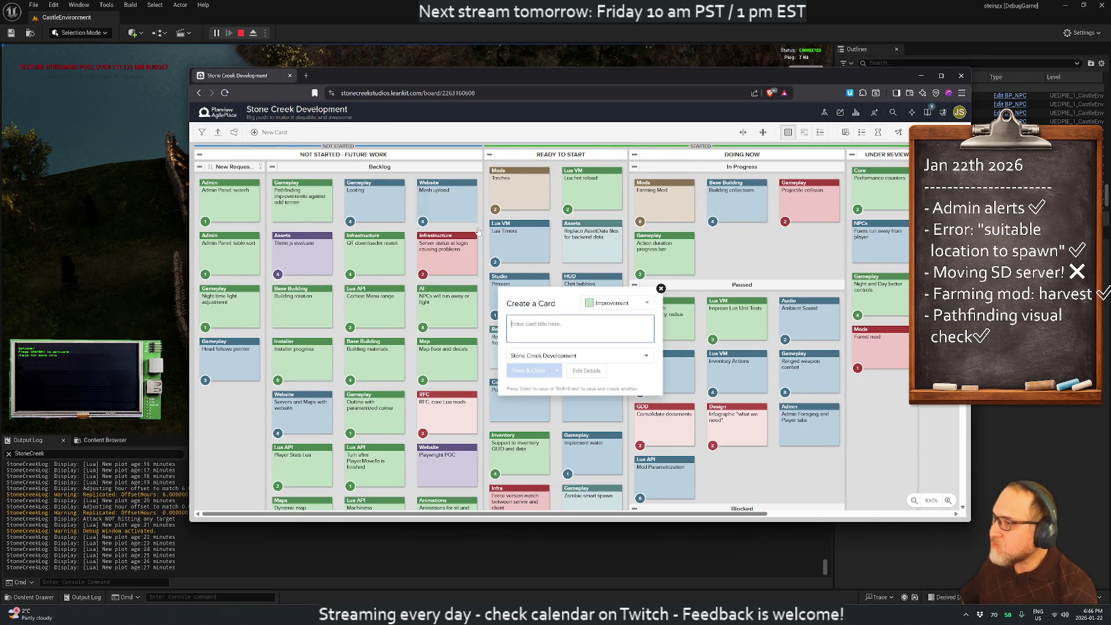
type("Persist NPCs and animals")
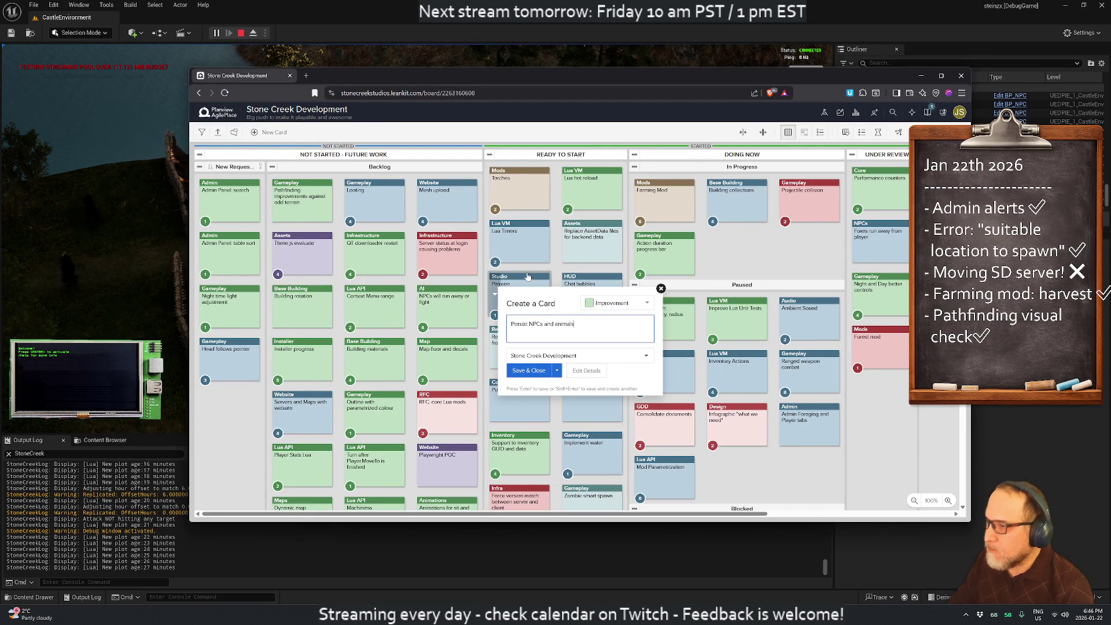
Give the card header Gameplay, size 1, and a description noting the shared zombie subsystem, then save
left_click(586, 370)
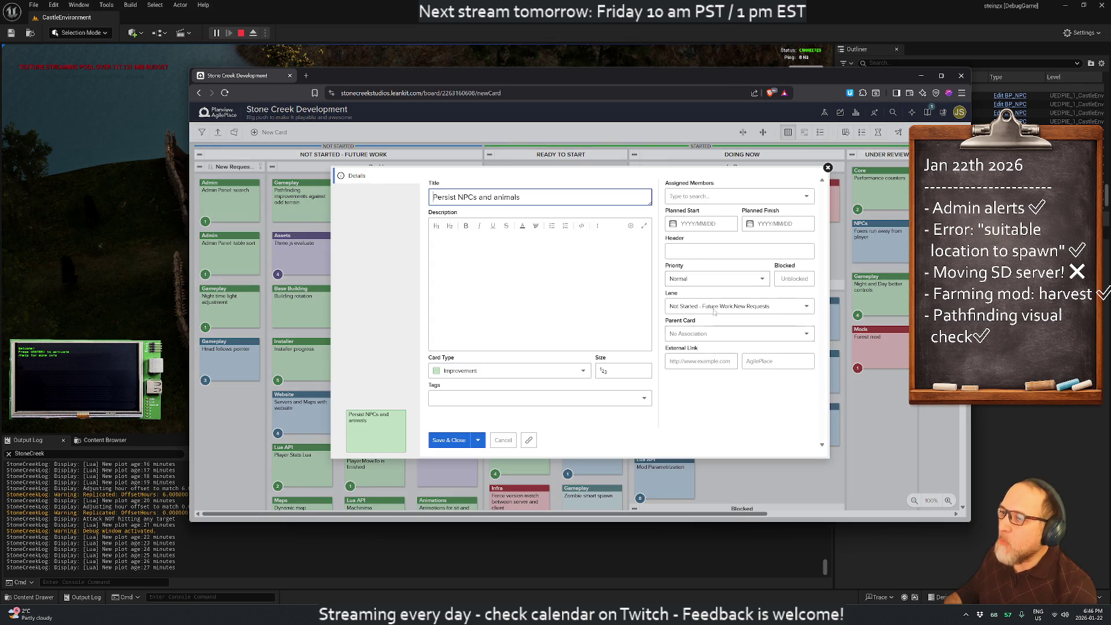
left_click(735, 250)
type("Gameplay")
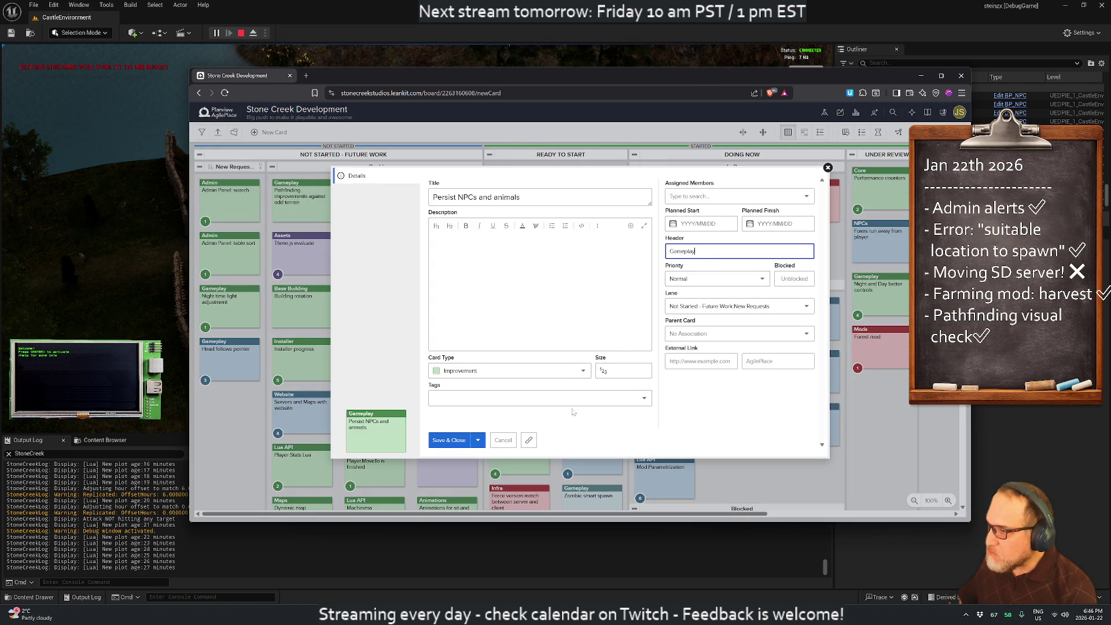
left_click(623, 371)
type("1")
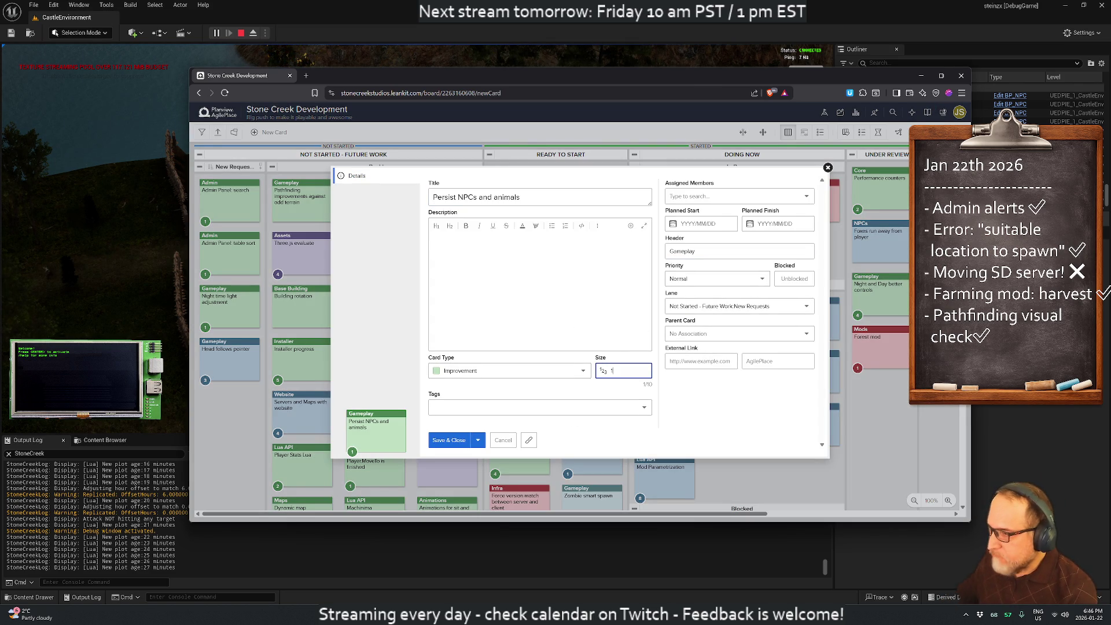
left_click(503, 261)
type("Same subsystem as zombies.")
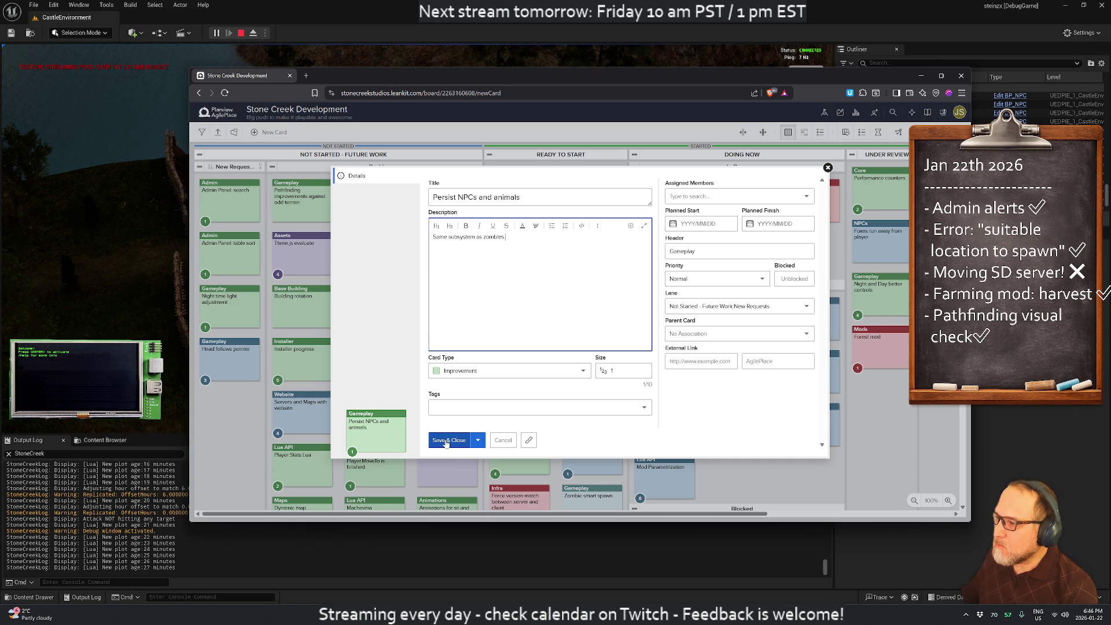
left_click(447, 441)
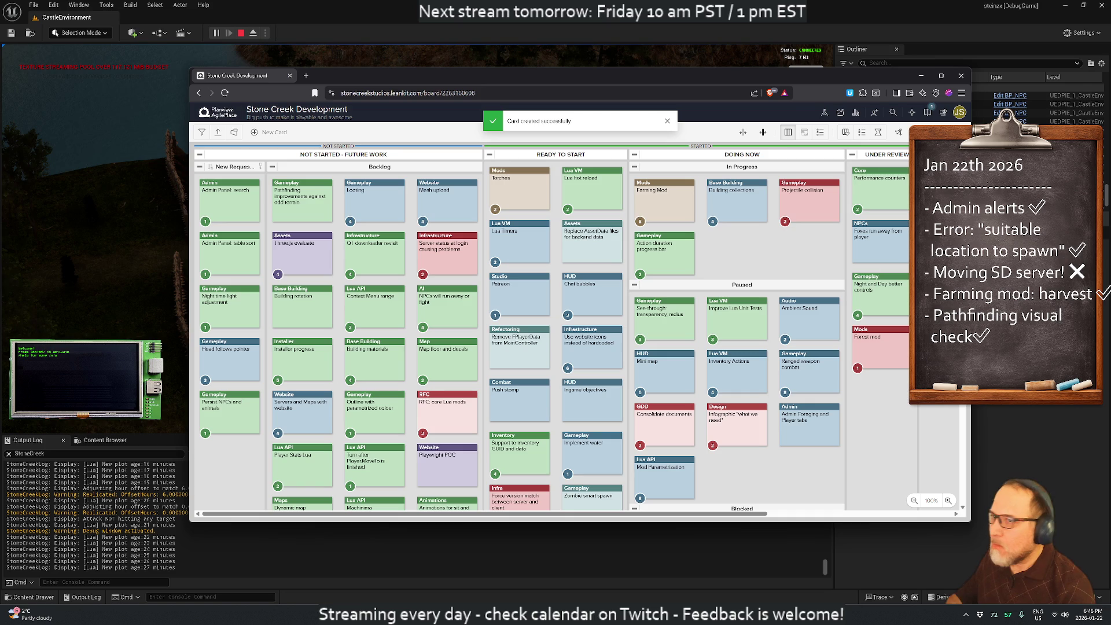
Minimize the browser to return to the dark Unreal viewport and scroll the Outliner up
left_click(290, 76)
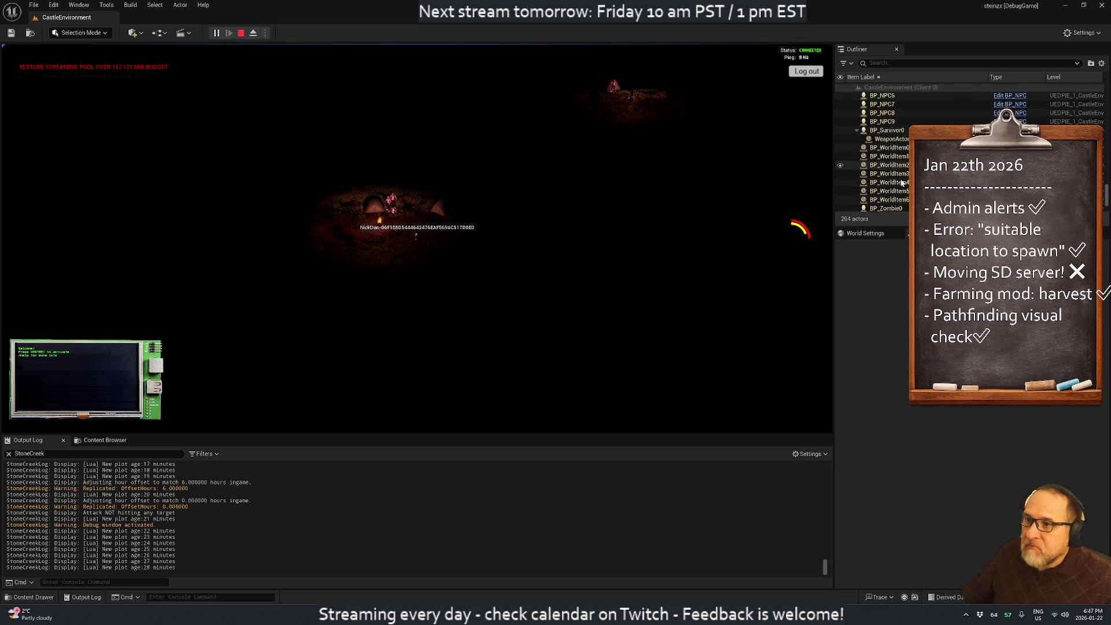
scroll(907, 195, "up", 3)
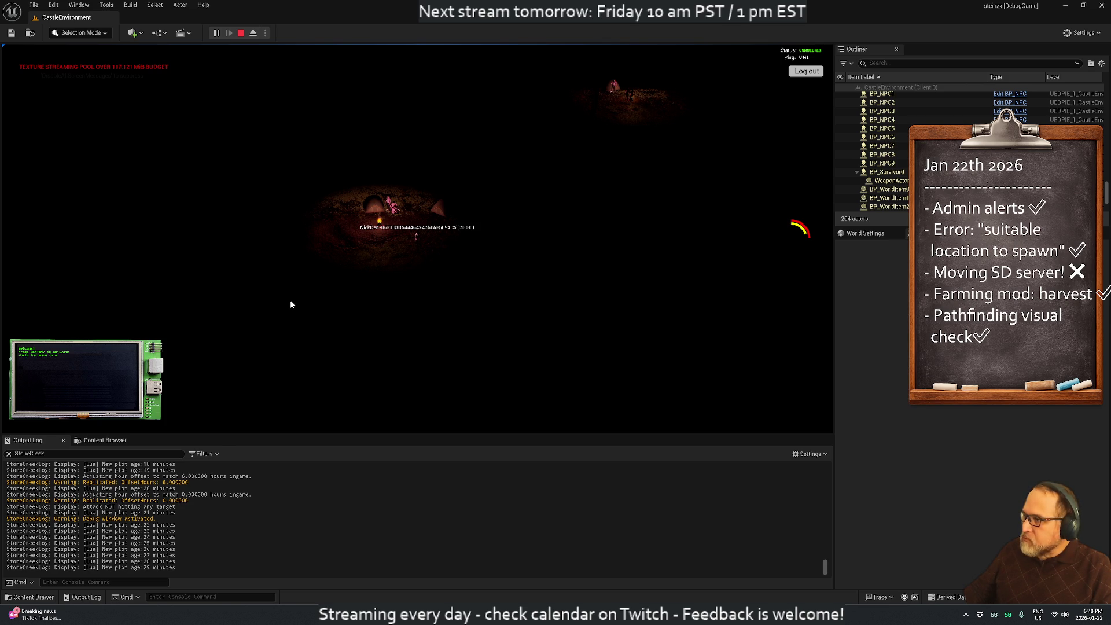
Run Game.SetDayTime in the debug console, first at hour 0, then at 12 for midday, and close it
key("F1")
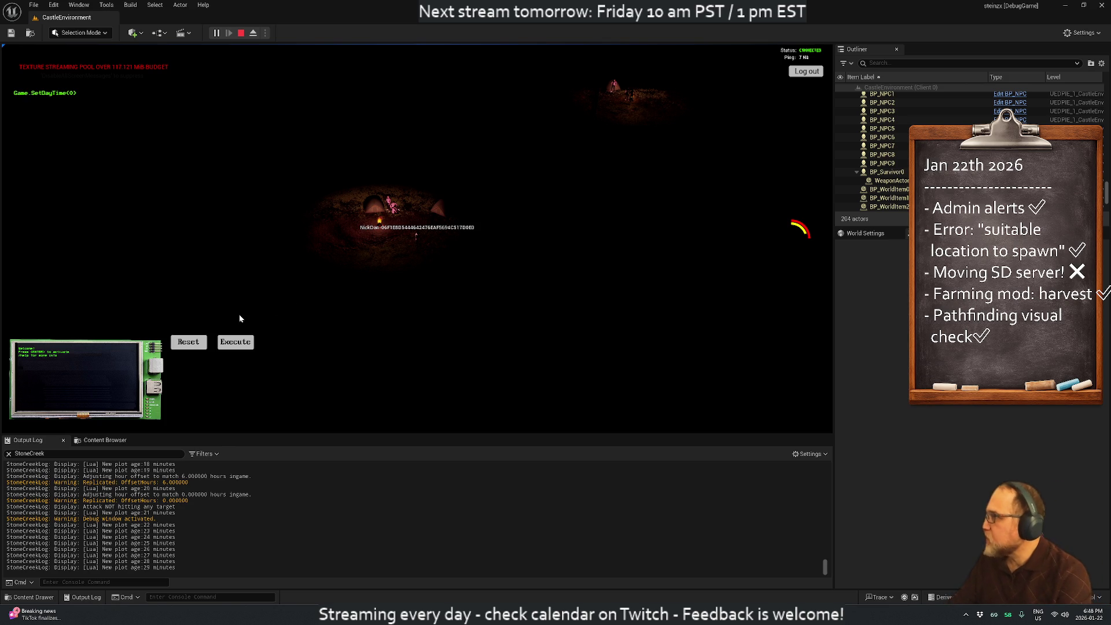
left_click(236, 342)
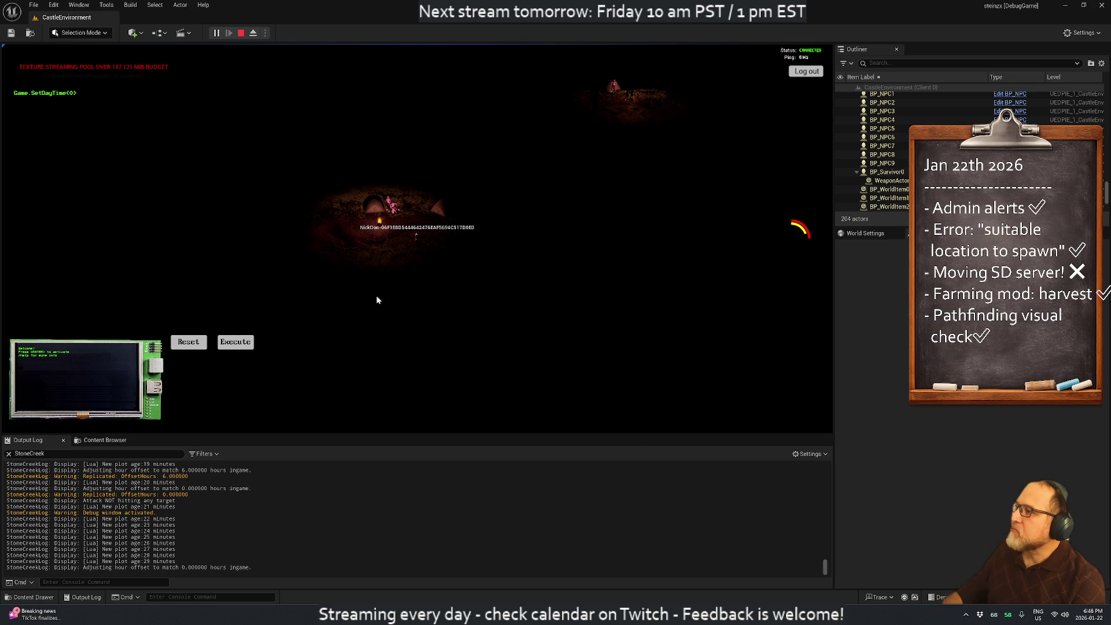
left_click(236, 342)
type("12")
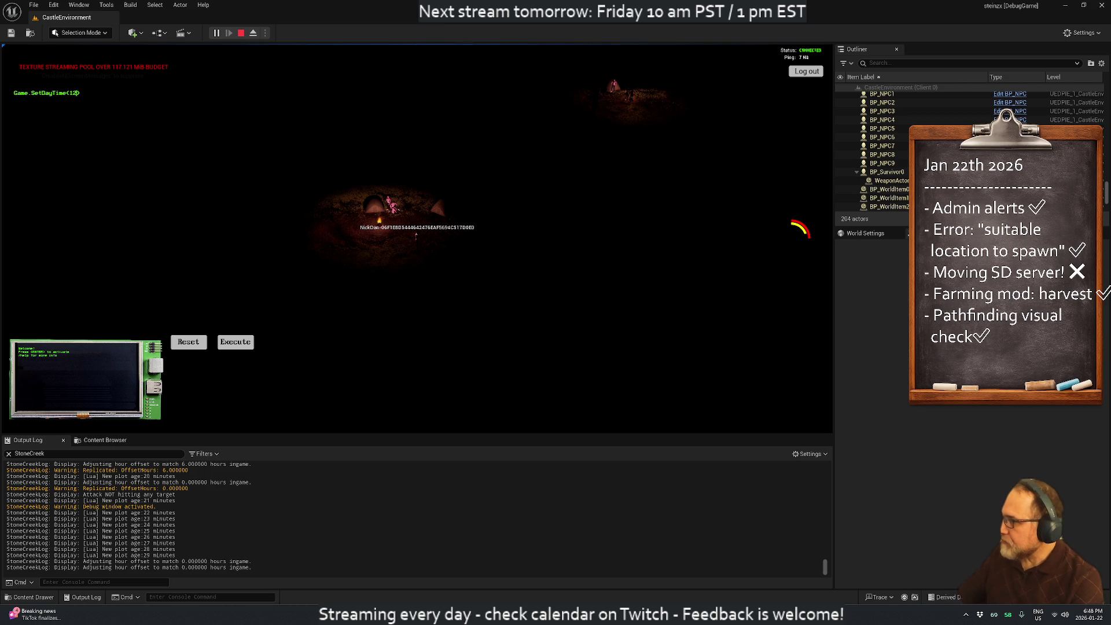
left_click(250, 341)
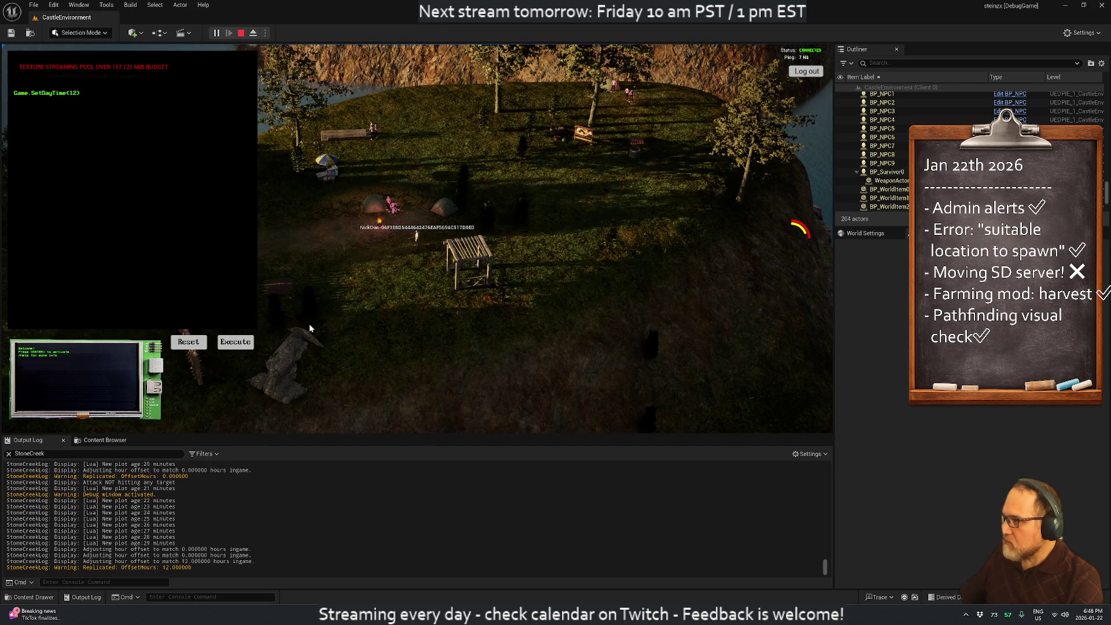
key("Tab")
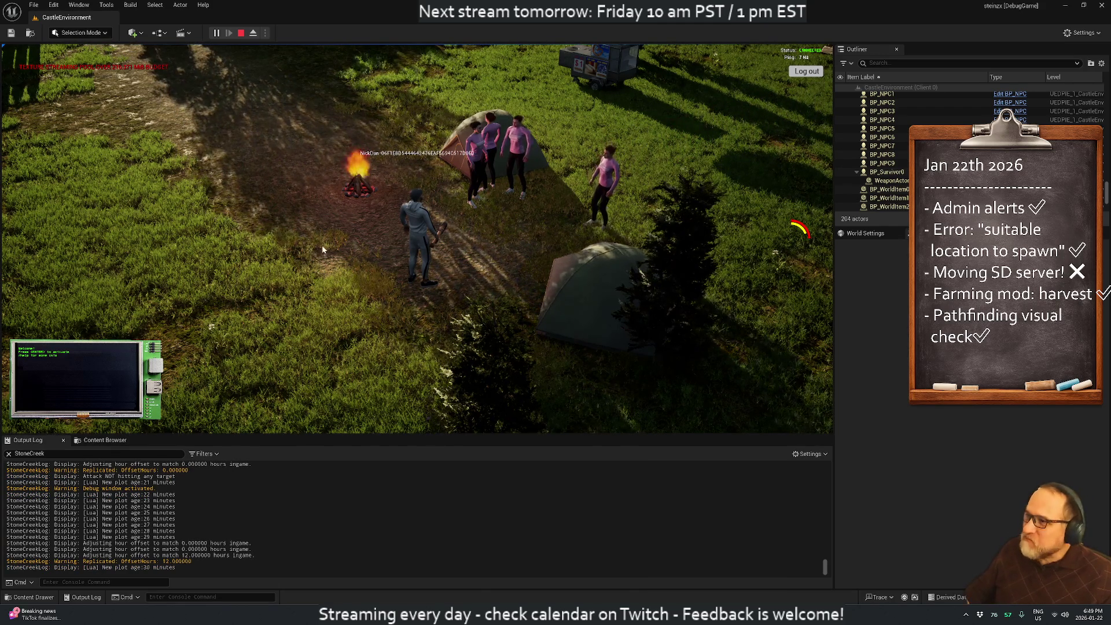
Zoom the camera far out over the sunlit village, fence, lake, bench and stall
scroll(323, 250, "down", 5)
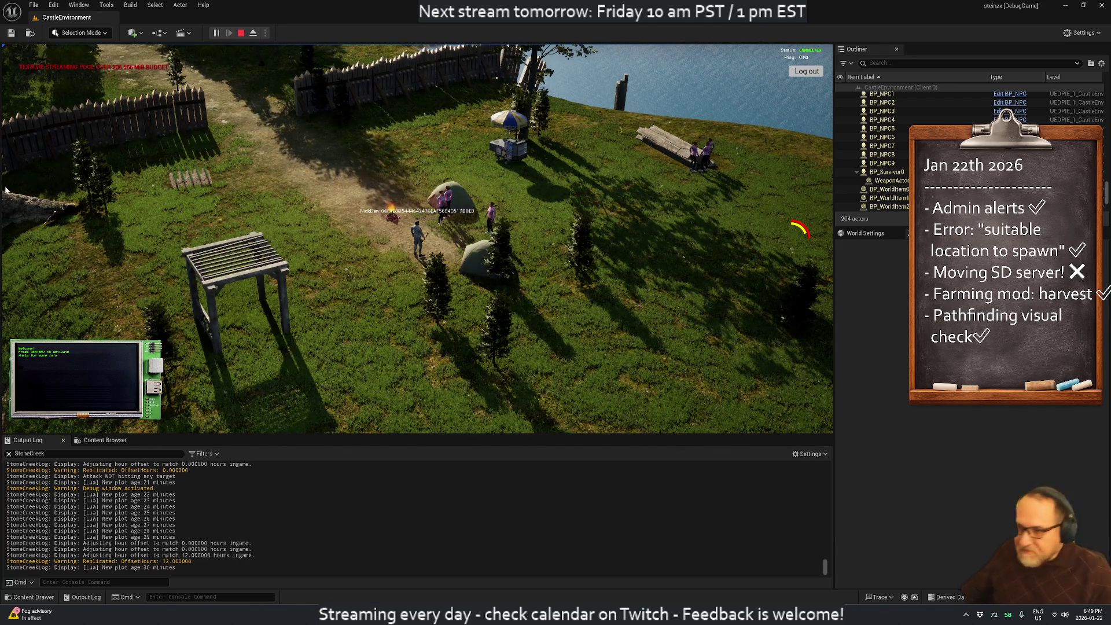
Launch Terminal and open windows-home/Desktop/todo-twitch.txt in vim
key("super")
type("ter")
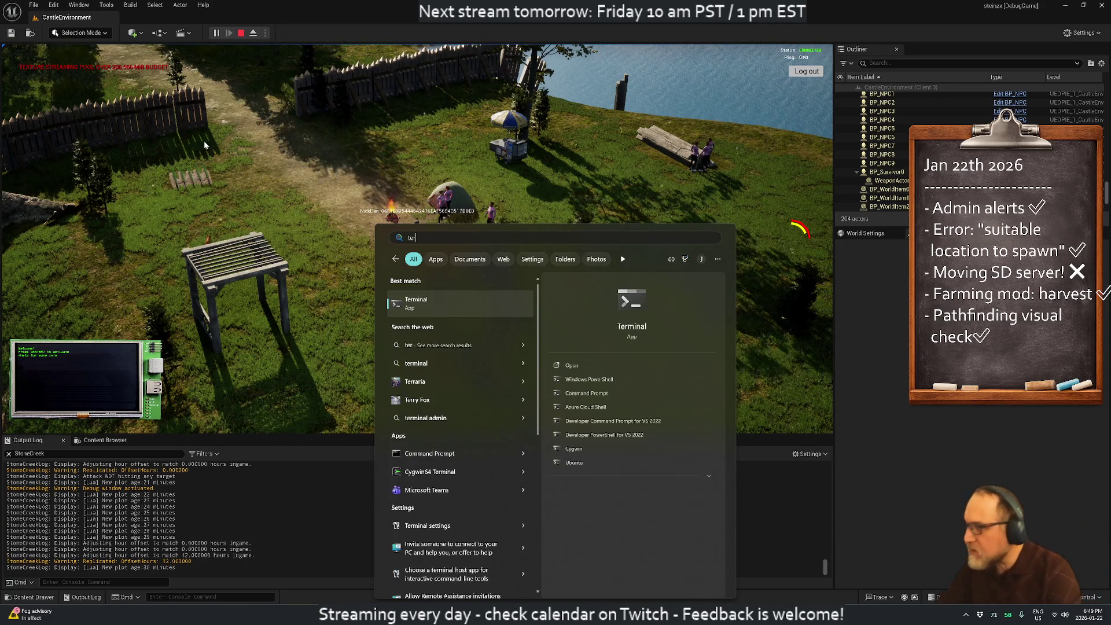
key("Return")
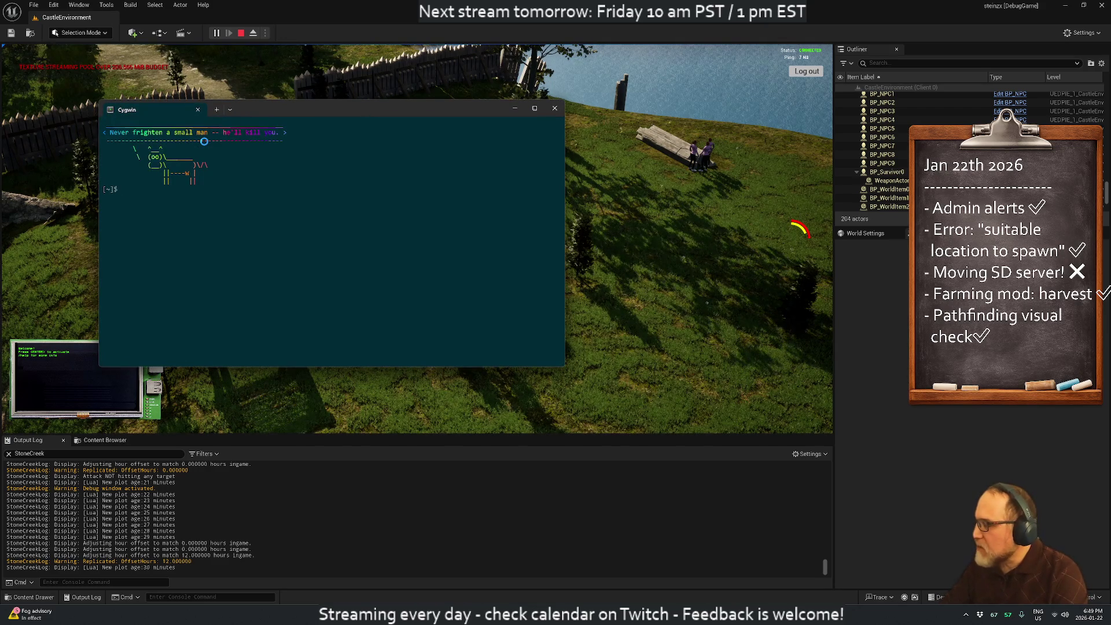
type("vim windows-home/Desktop/todo-twitch.txt")
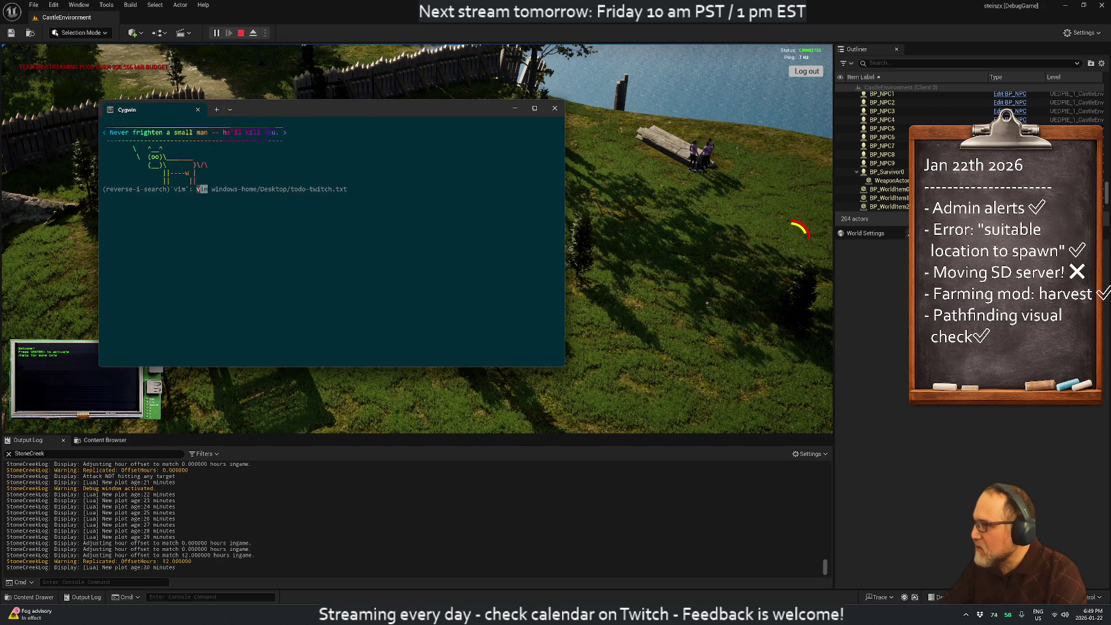
key("Return")
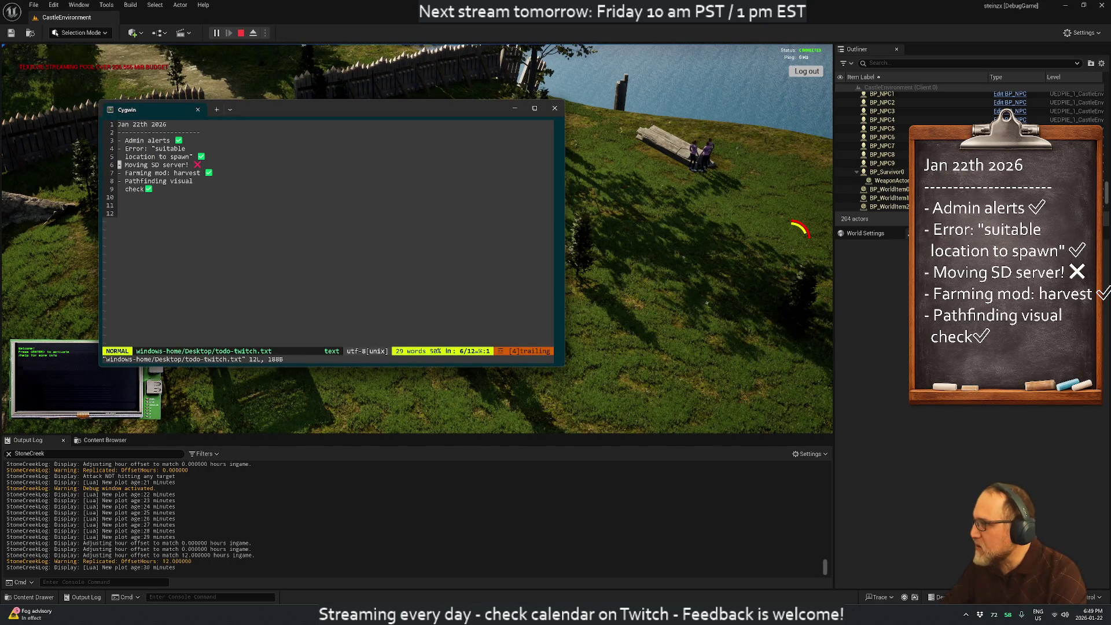
Replace the ✅ after 'Pathfinding visual check' with a ❌ and save the file with :w
key("w")
key("w")
key("j")
key("j")
key("A")
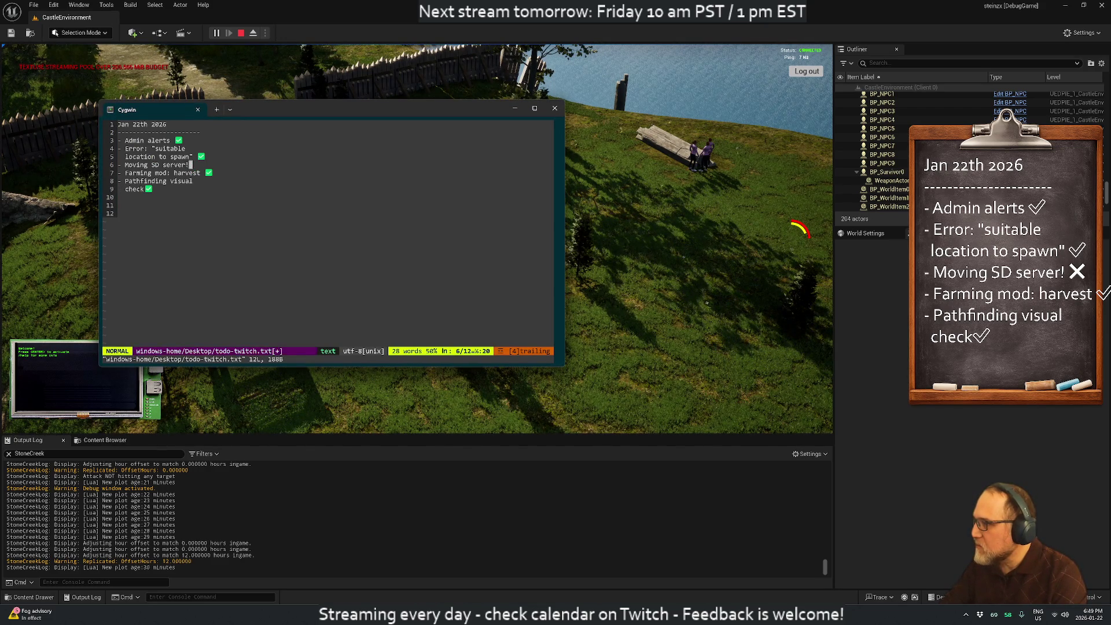
key("Escape")
key("u")
key("j")
key("p")
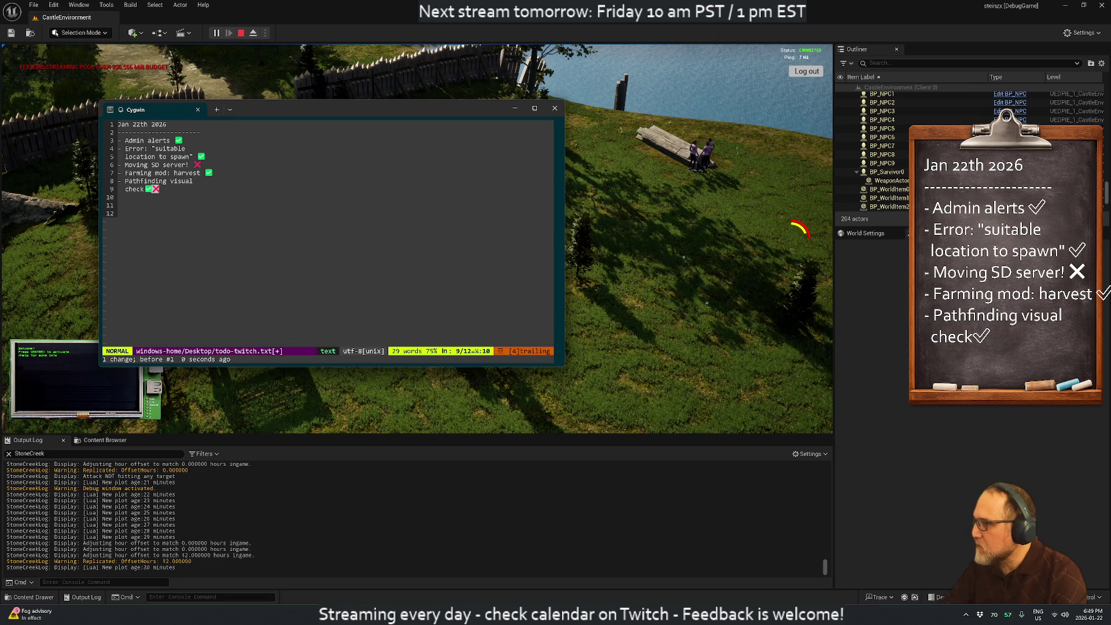
type("xj")
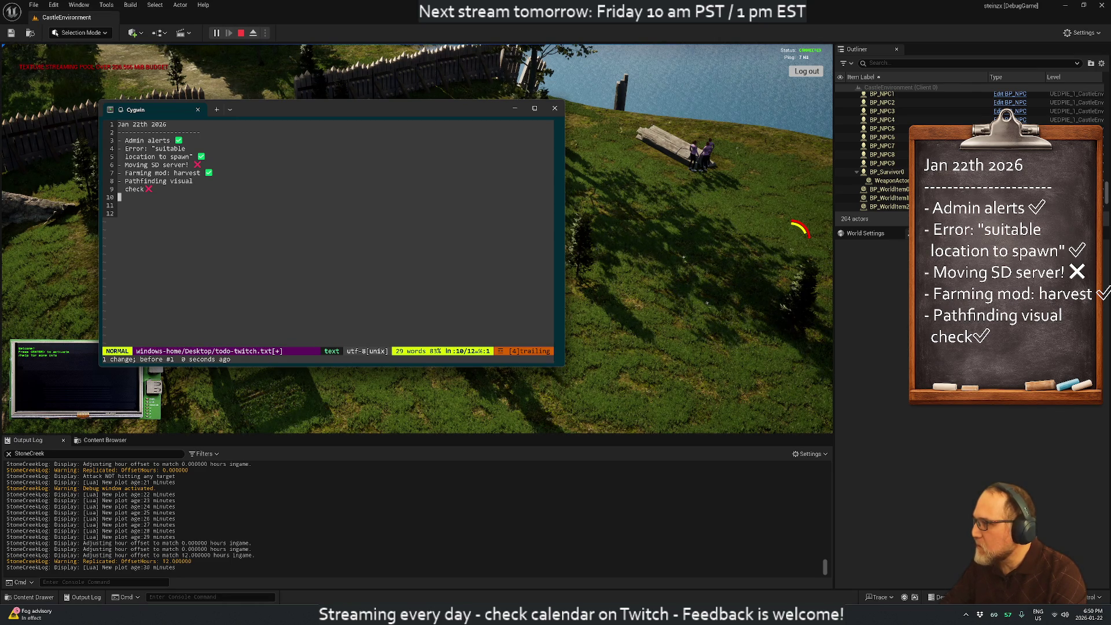
type(":w")
key("Return")
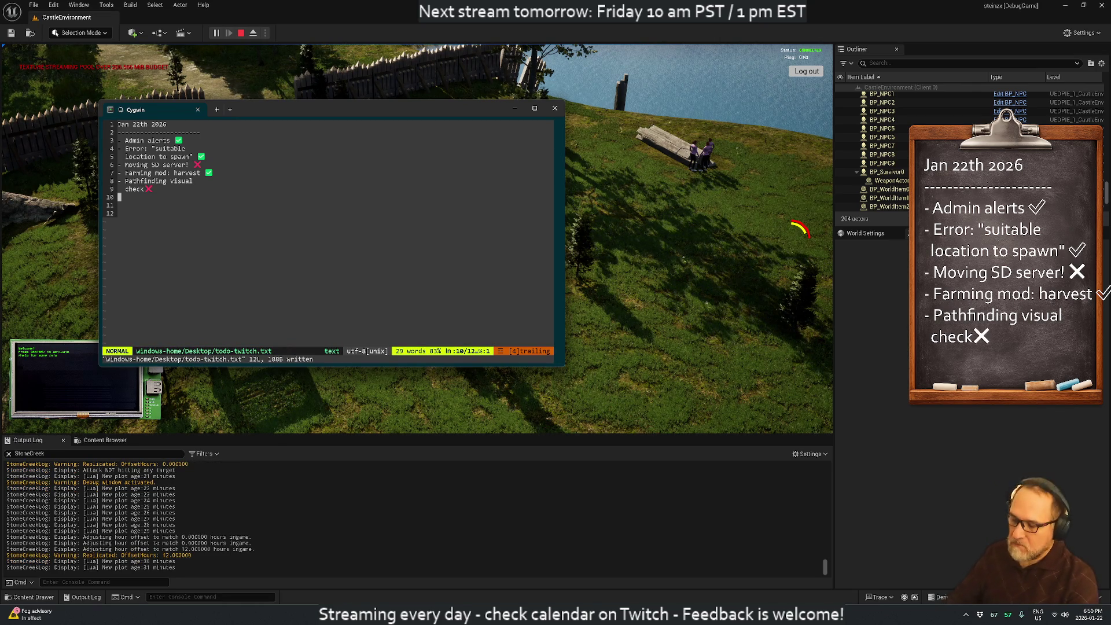
Minimize Unreal and Rider, quit vim with :wq, close Cygwin, and start a Win+Shift+S screenshot
left_click(1065, 6)
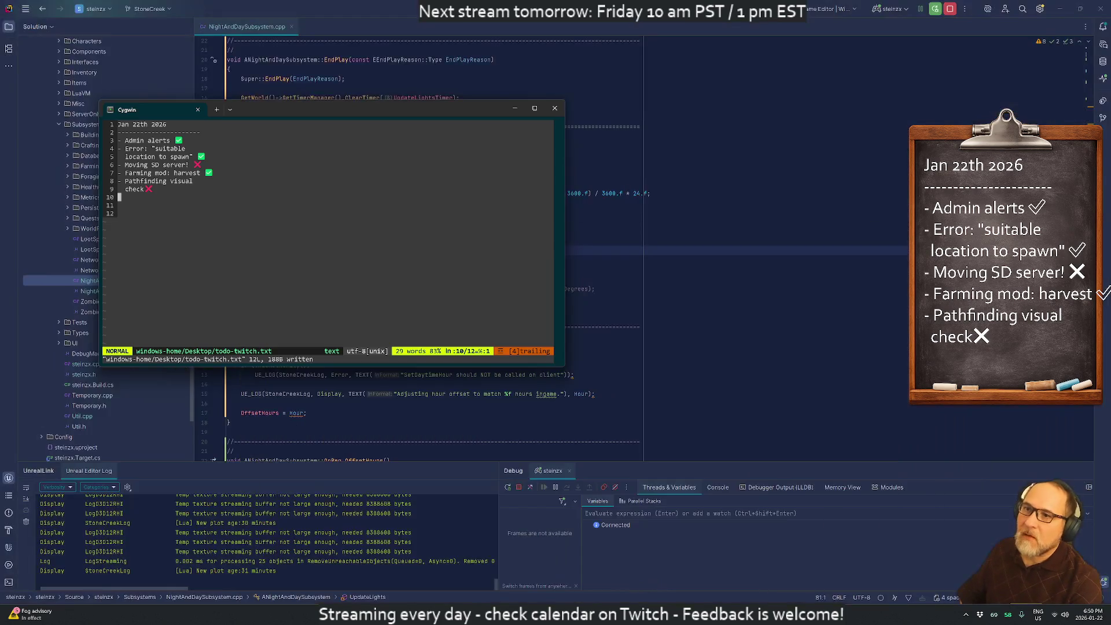
left_click(1060, 8)
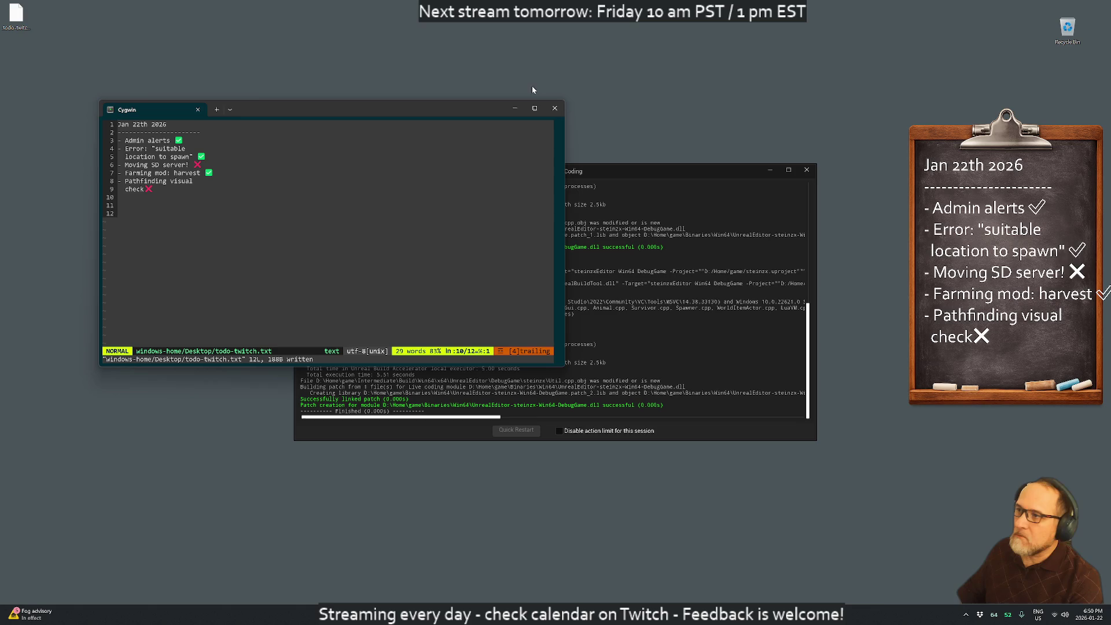
left_click(469, 182)
type(":wq")
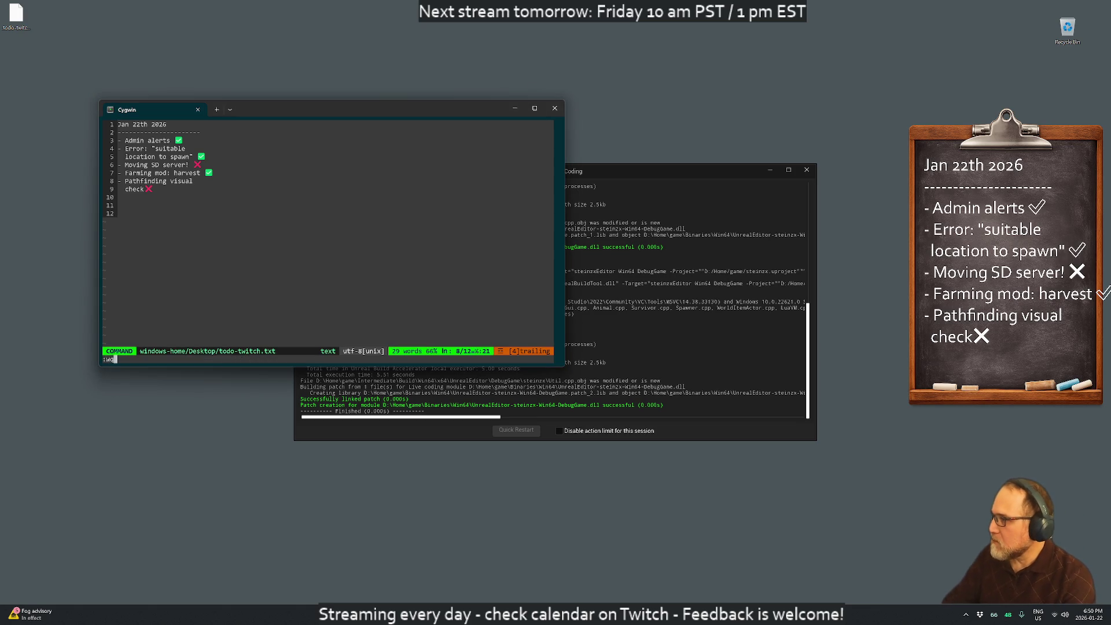
key("Return")
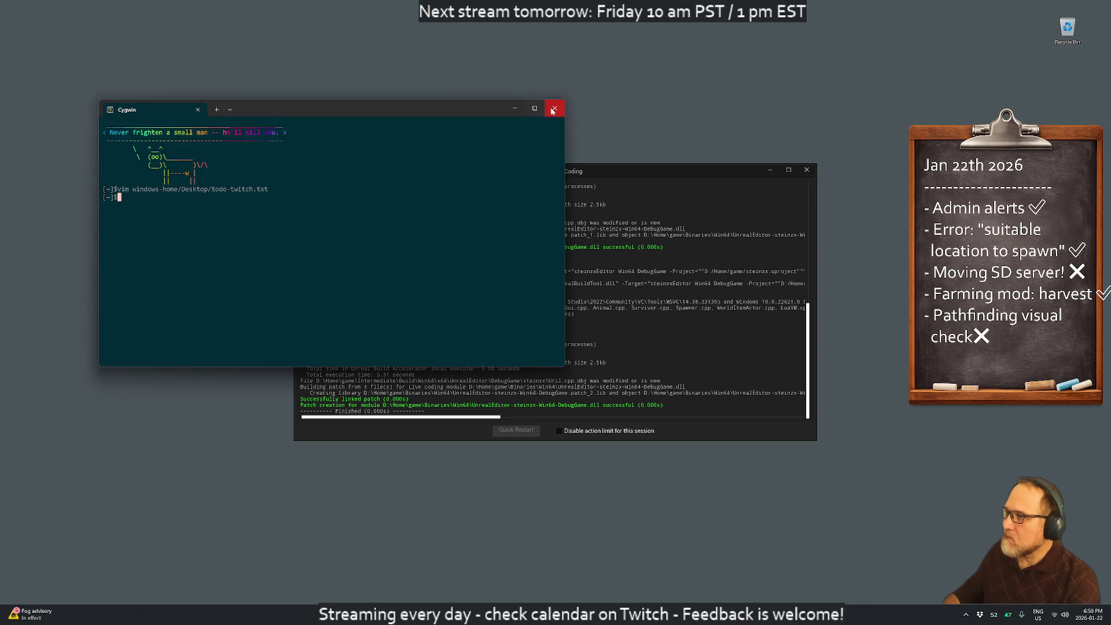
left_click(552, 111)
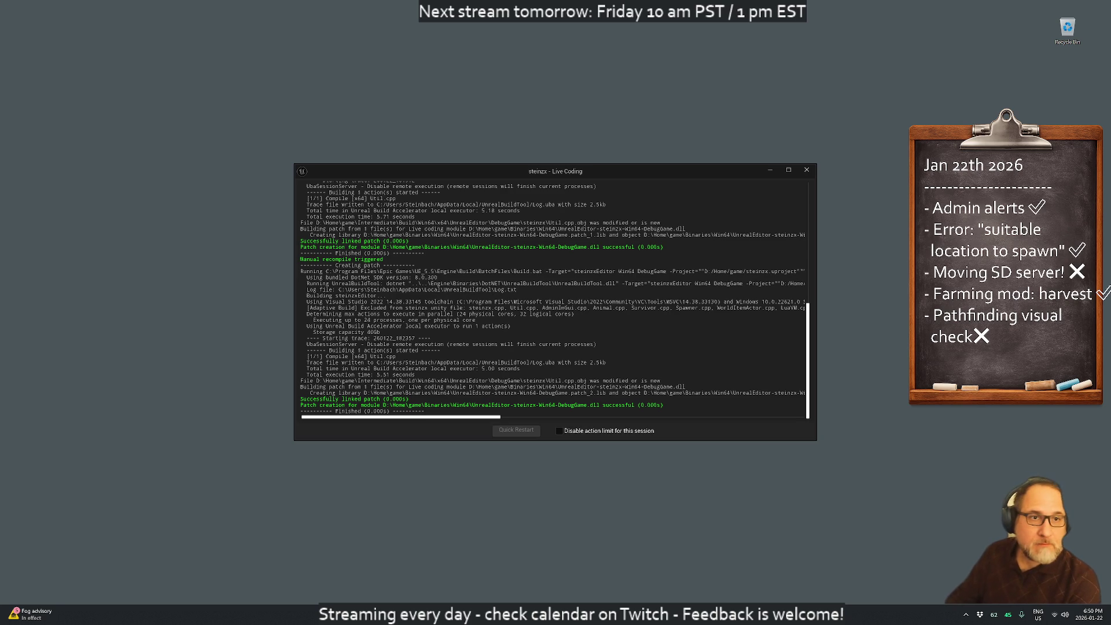
key("super+shift+s")
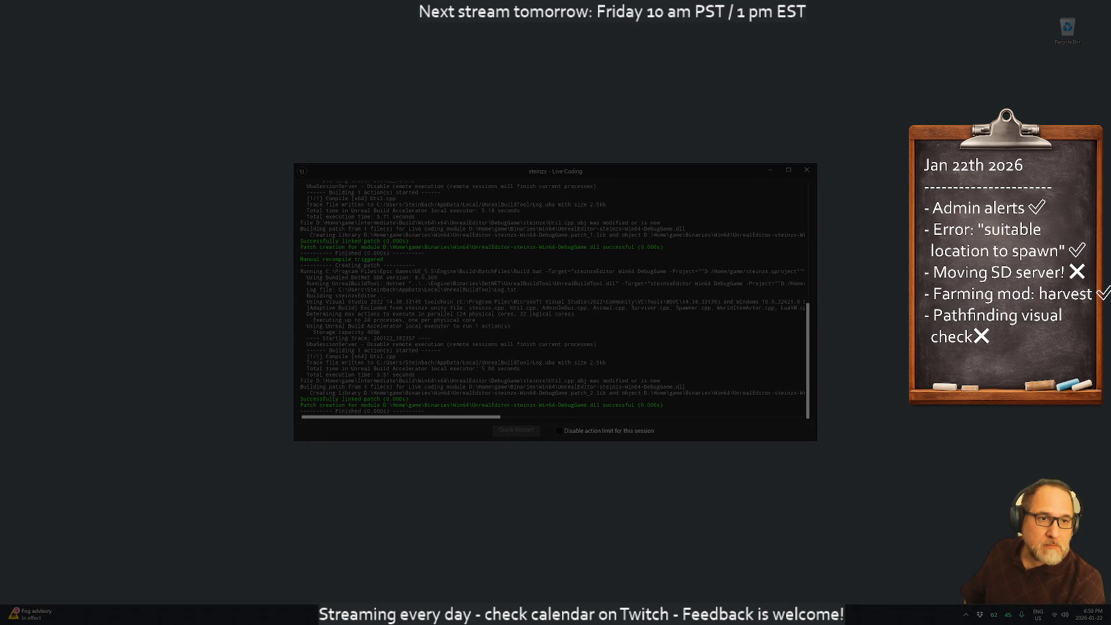
left_click(1007, 116)
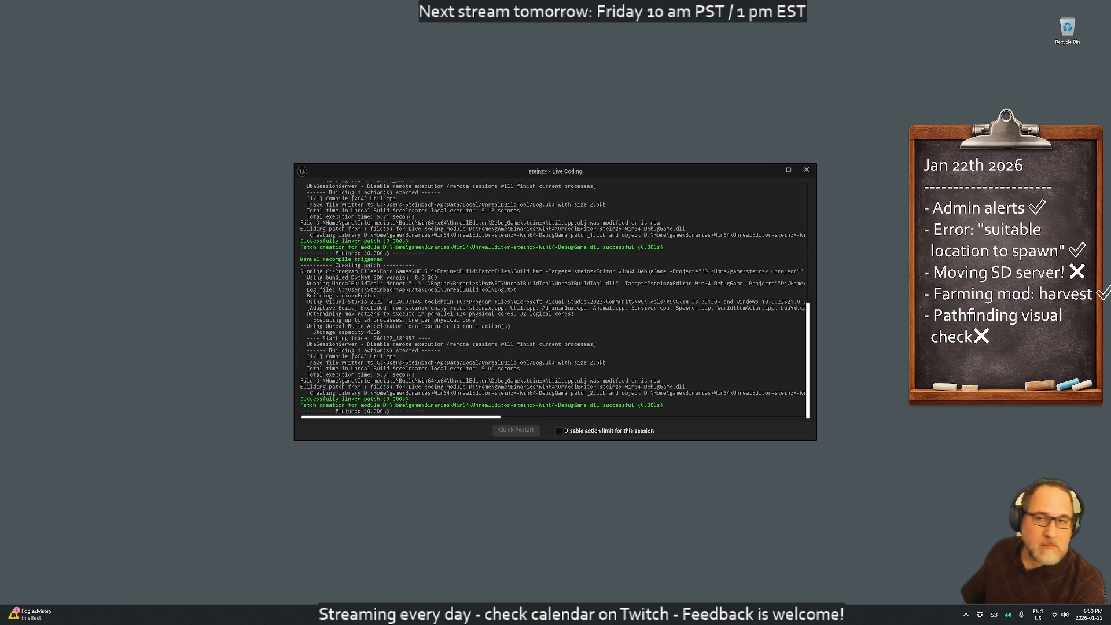